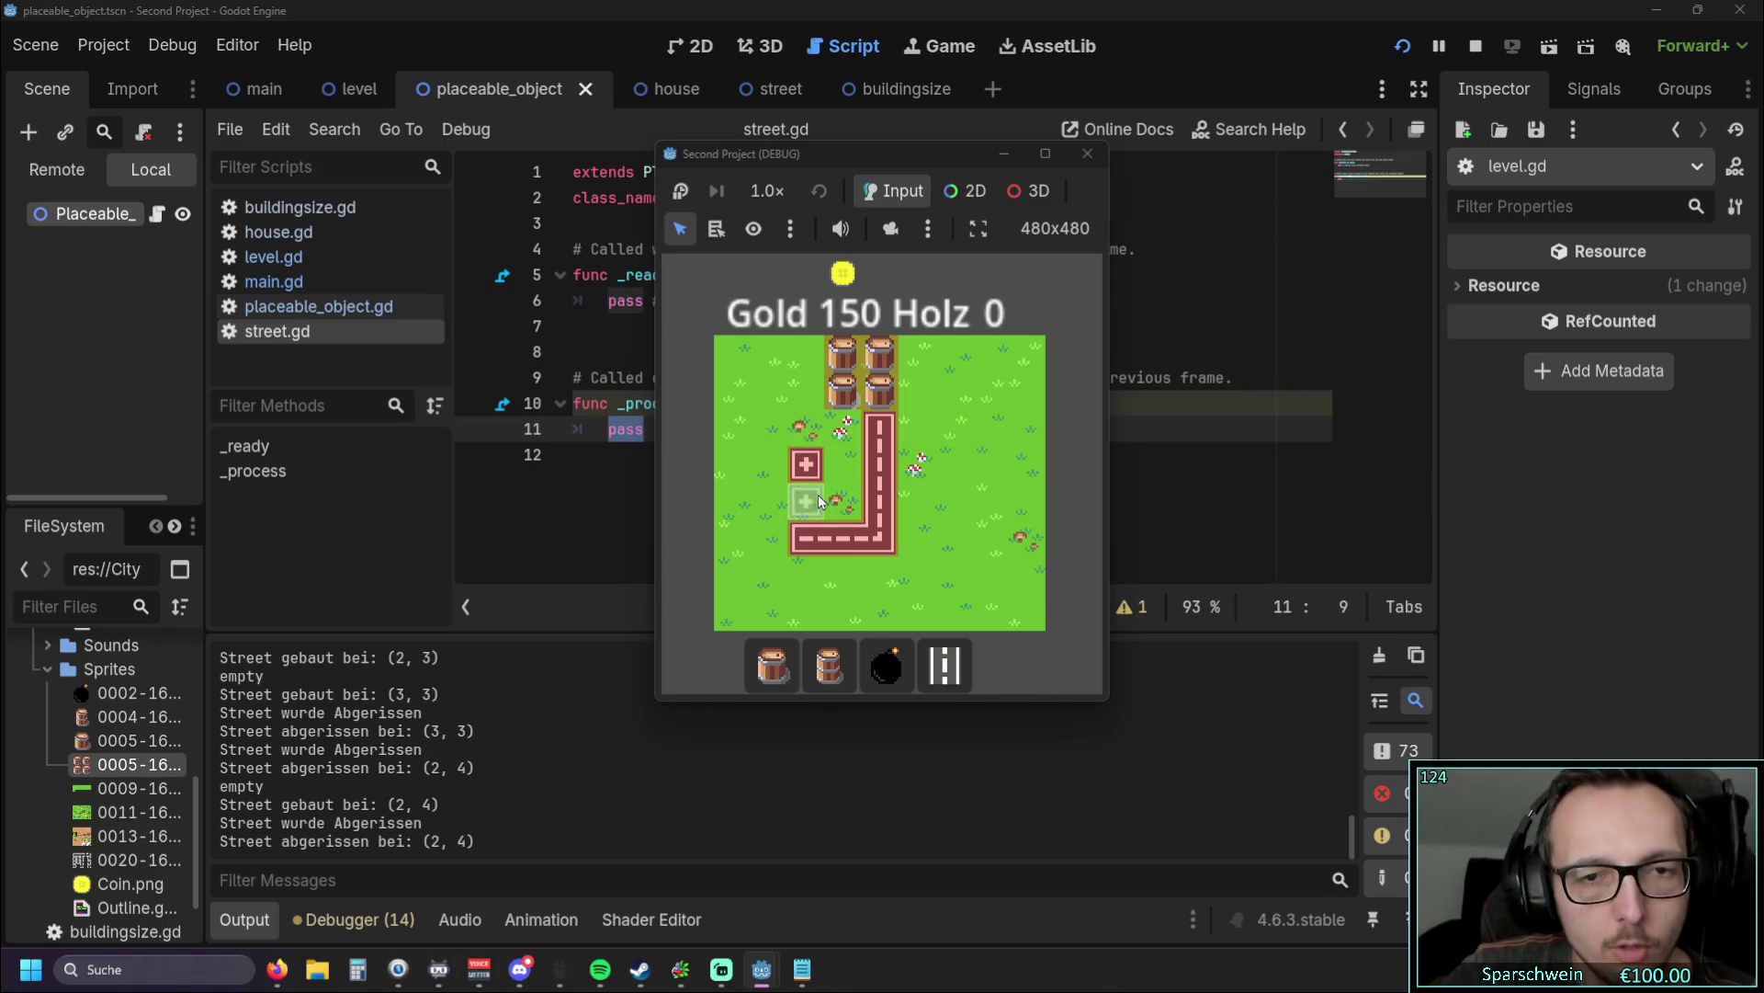
# Step: Remove the cross street tile at (2, 3) and the corner pieces at (4, 5) and (4, 4)
pyautogui.rightClick(806, 464)
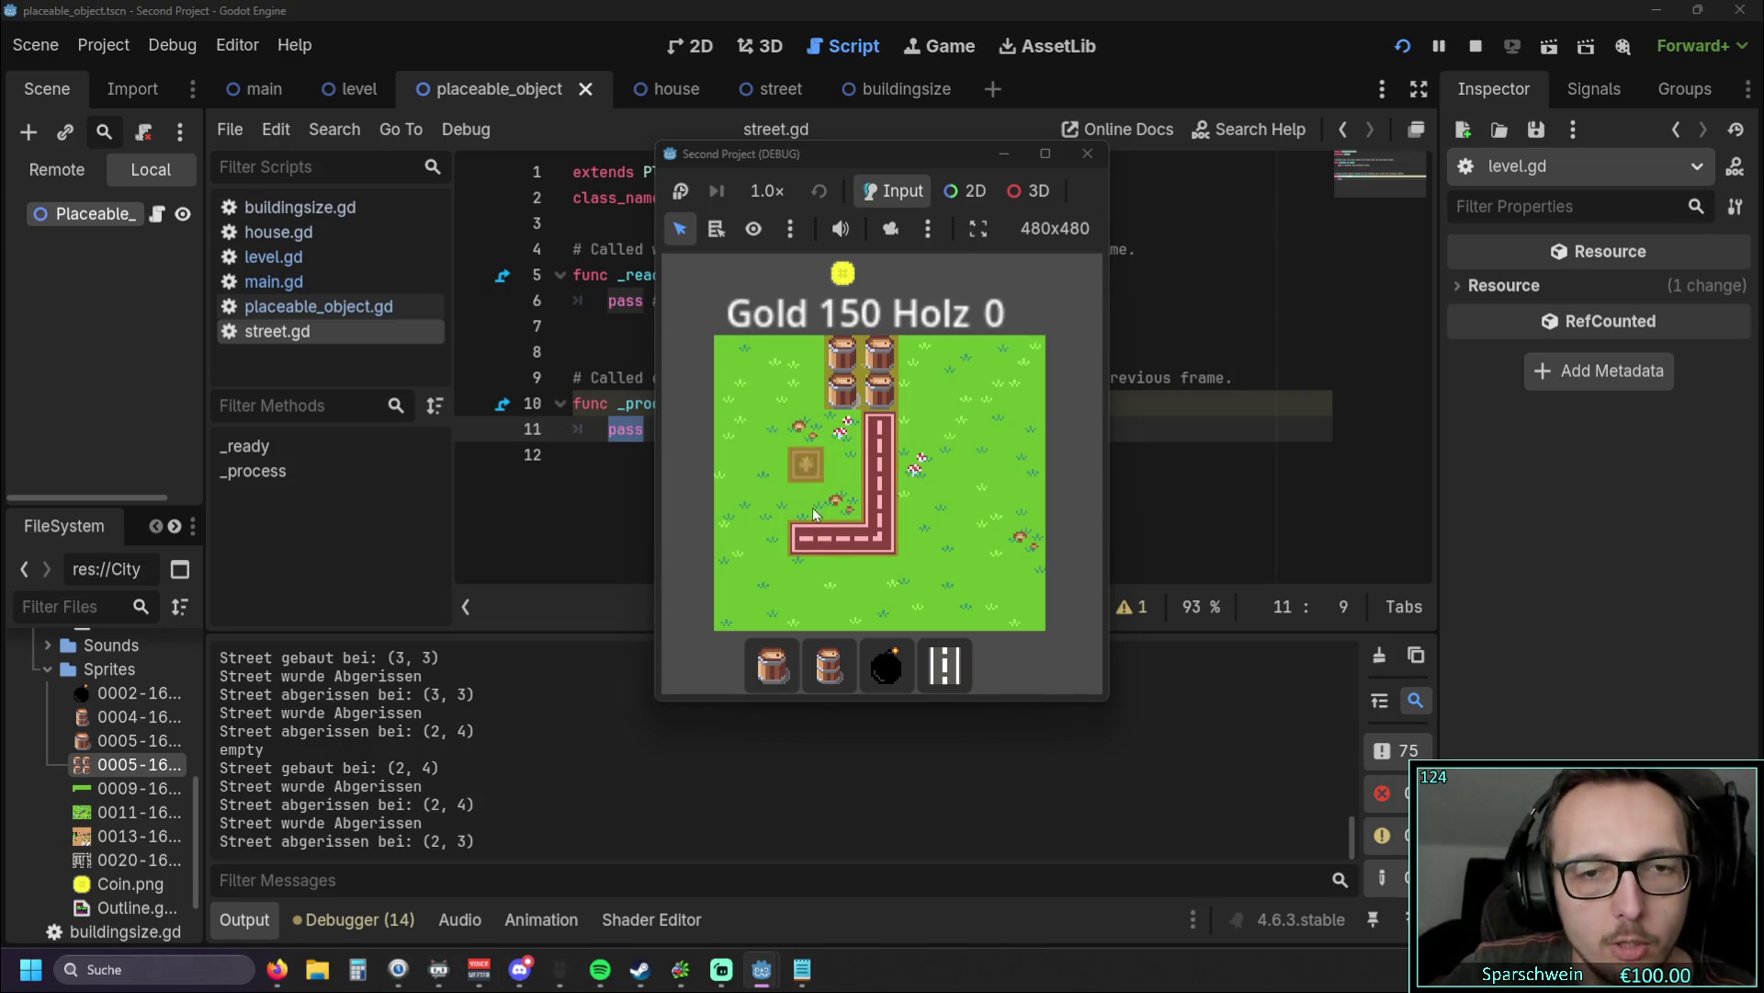
pyautogui.rightClick(869, 538)
pyautogui.rightClick(875, 510)
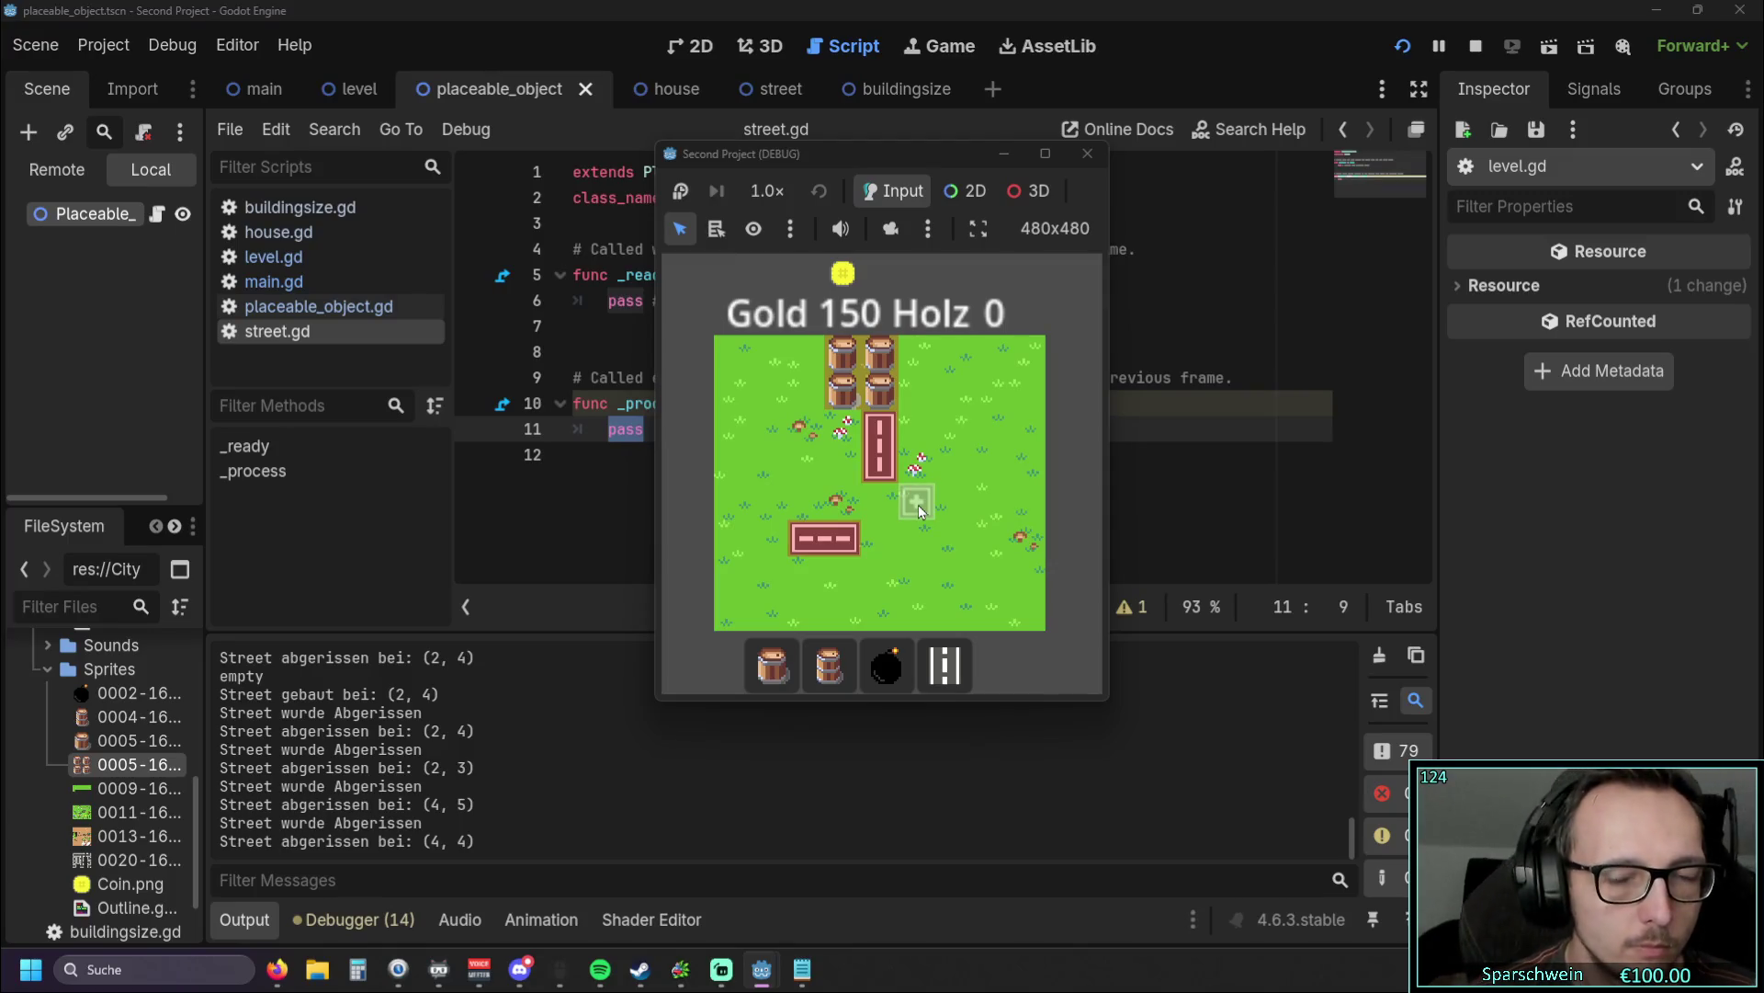
# Step: Build streets at (6, 1) and (7, 1), demolish (7, 1), then build at (8, 1)
pyautogui.click(956, 397)
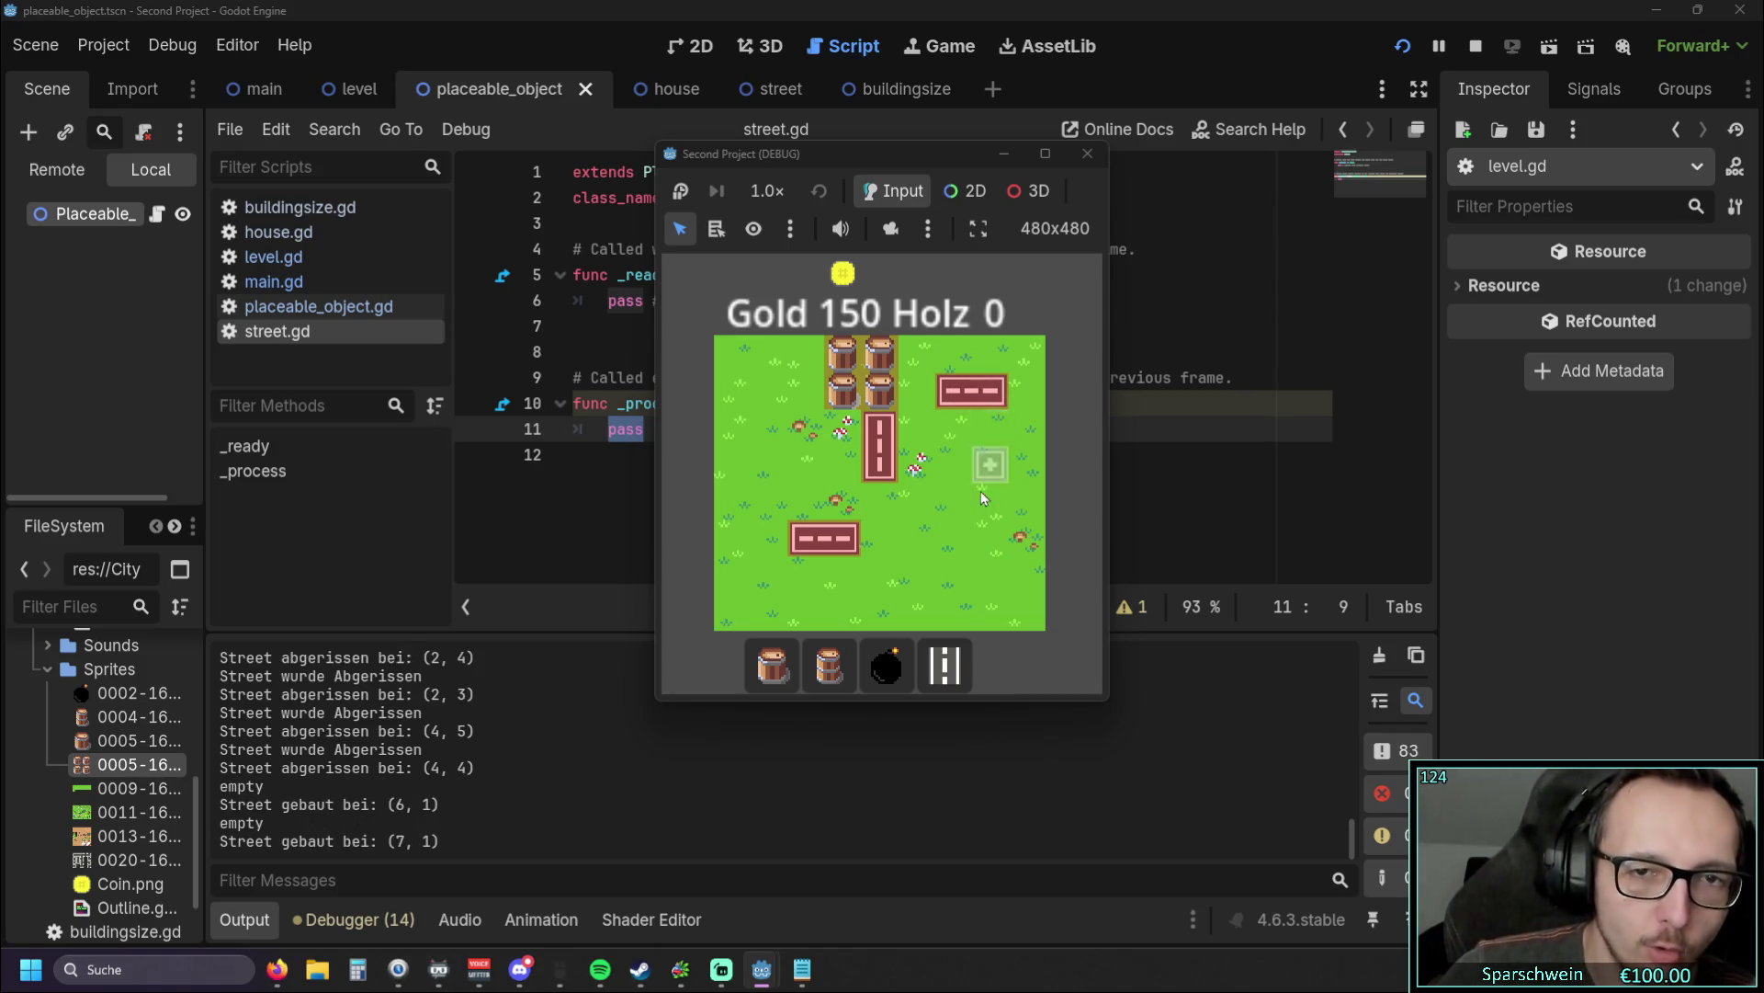
pyautogui.rightClick(985, 397)
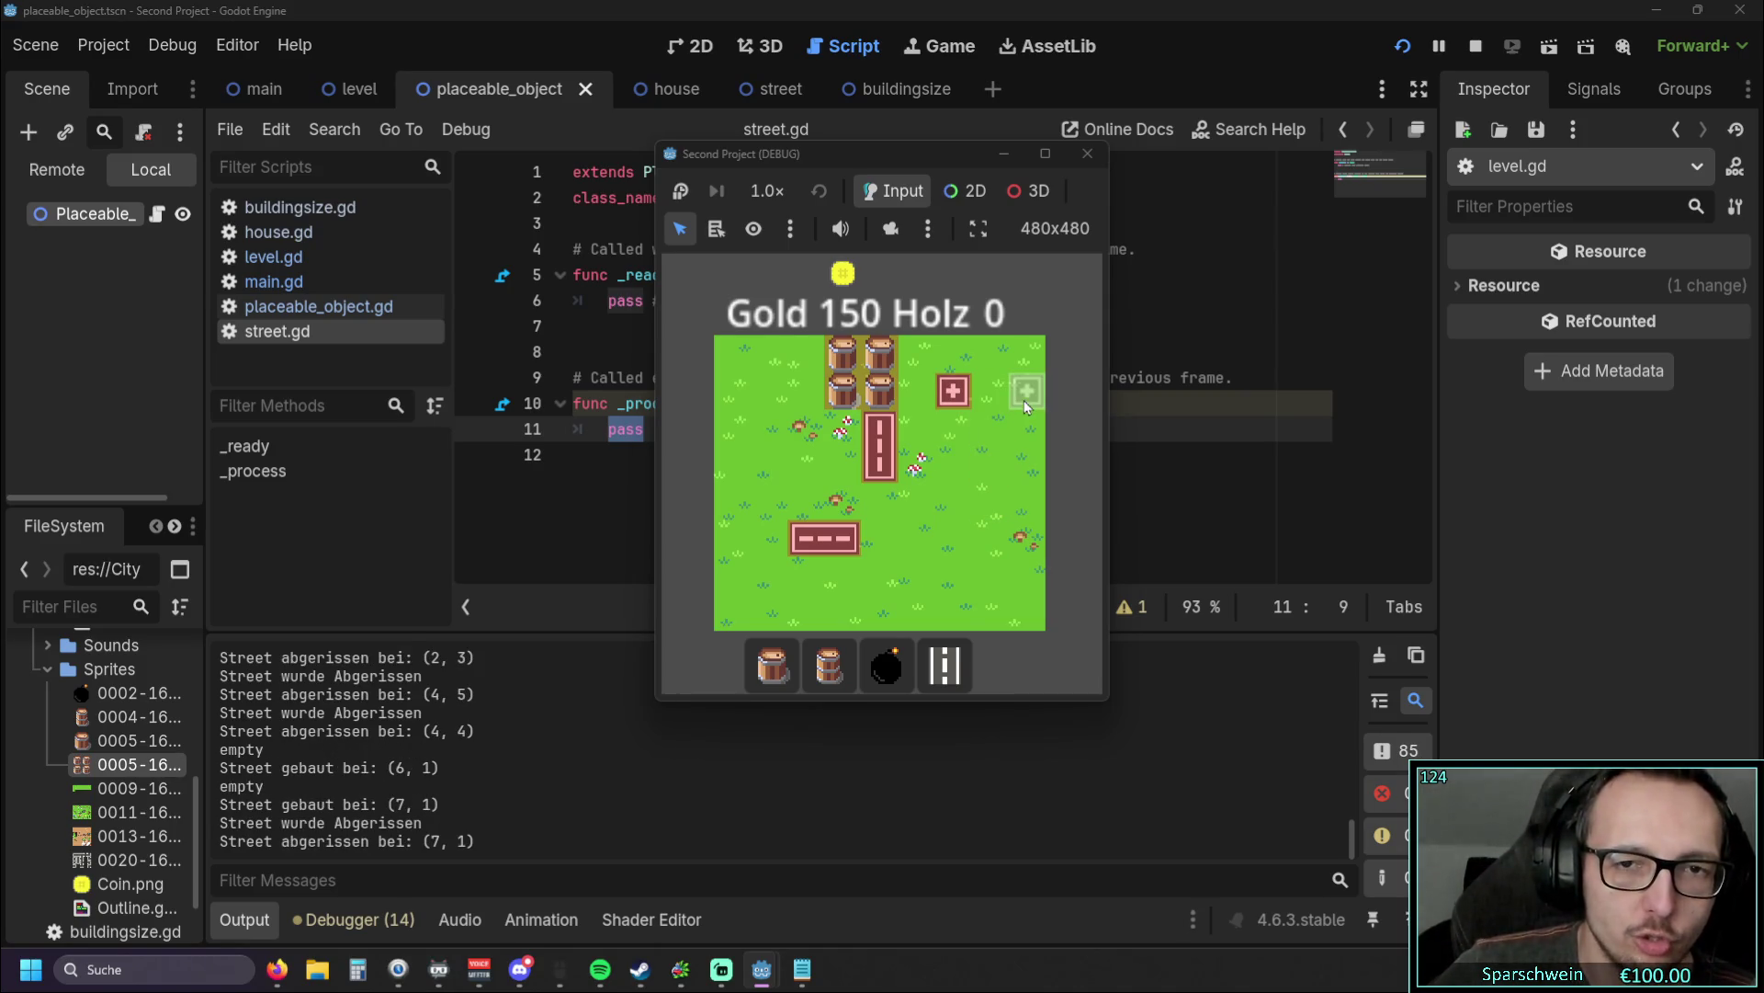
pyautogui.click(1011, 395)
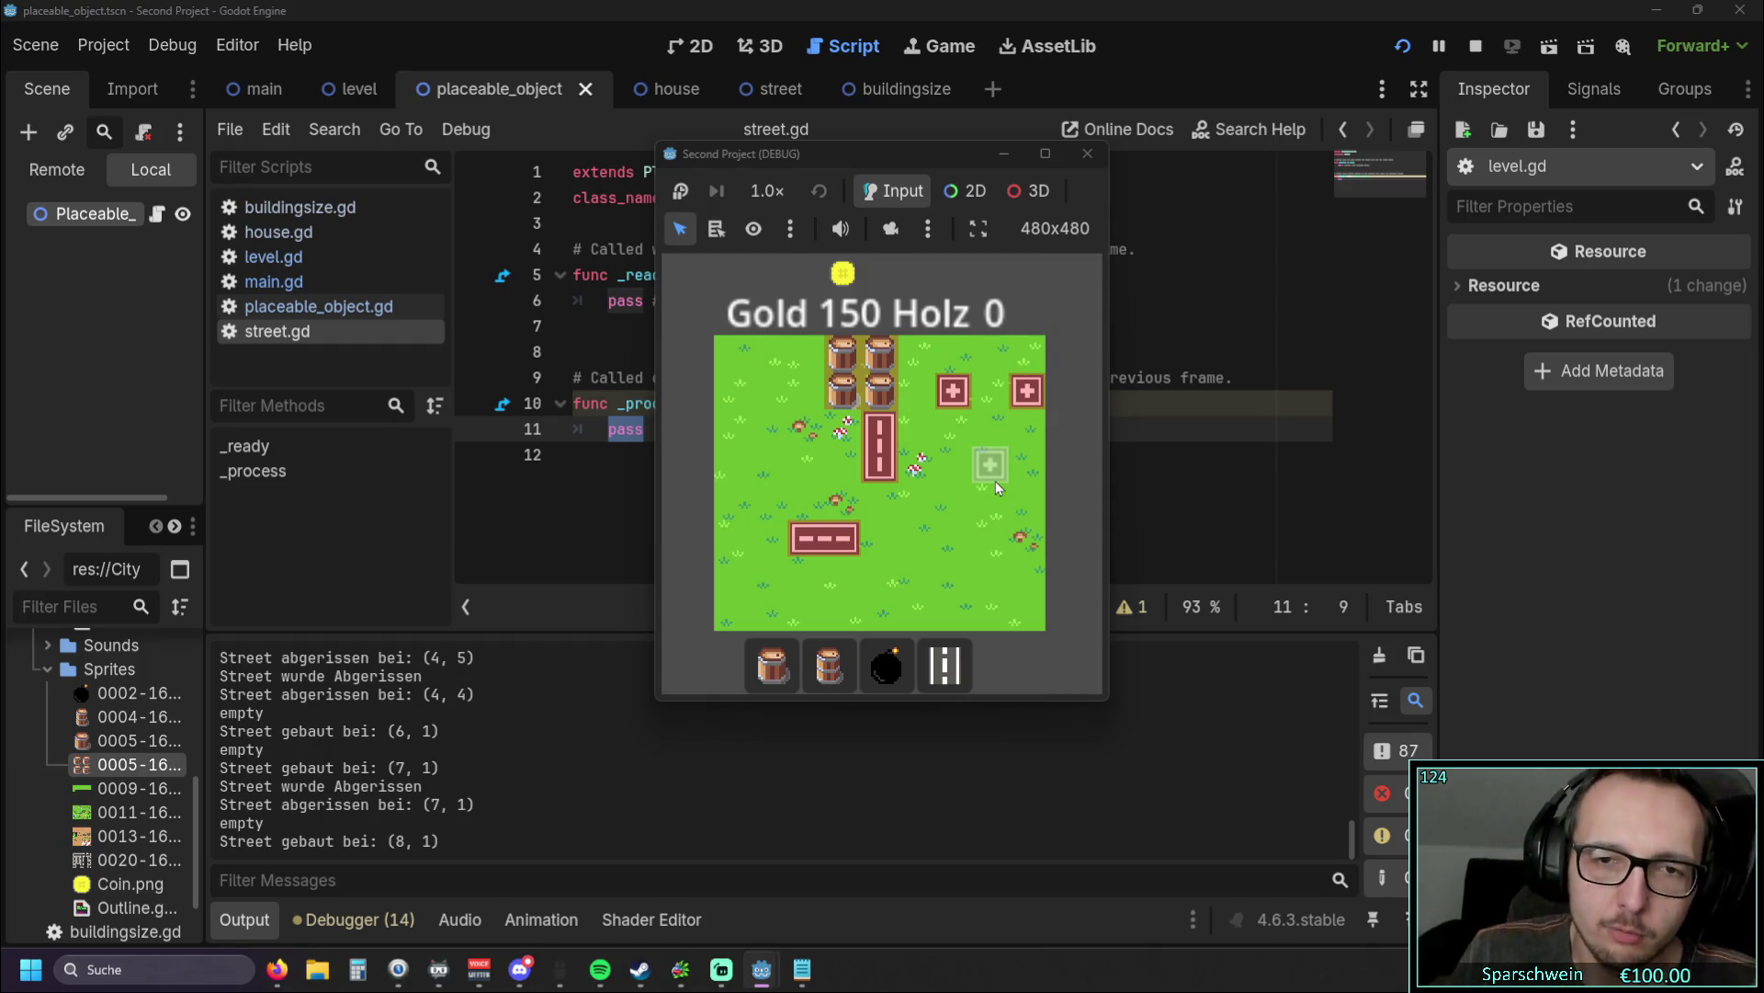
# Step: Switch the game into barrel build mode using the bottom toolbar button
pyautogui.click(829, 665)
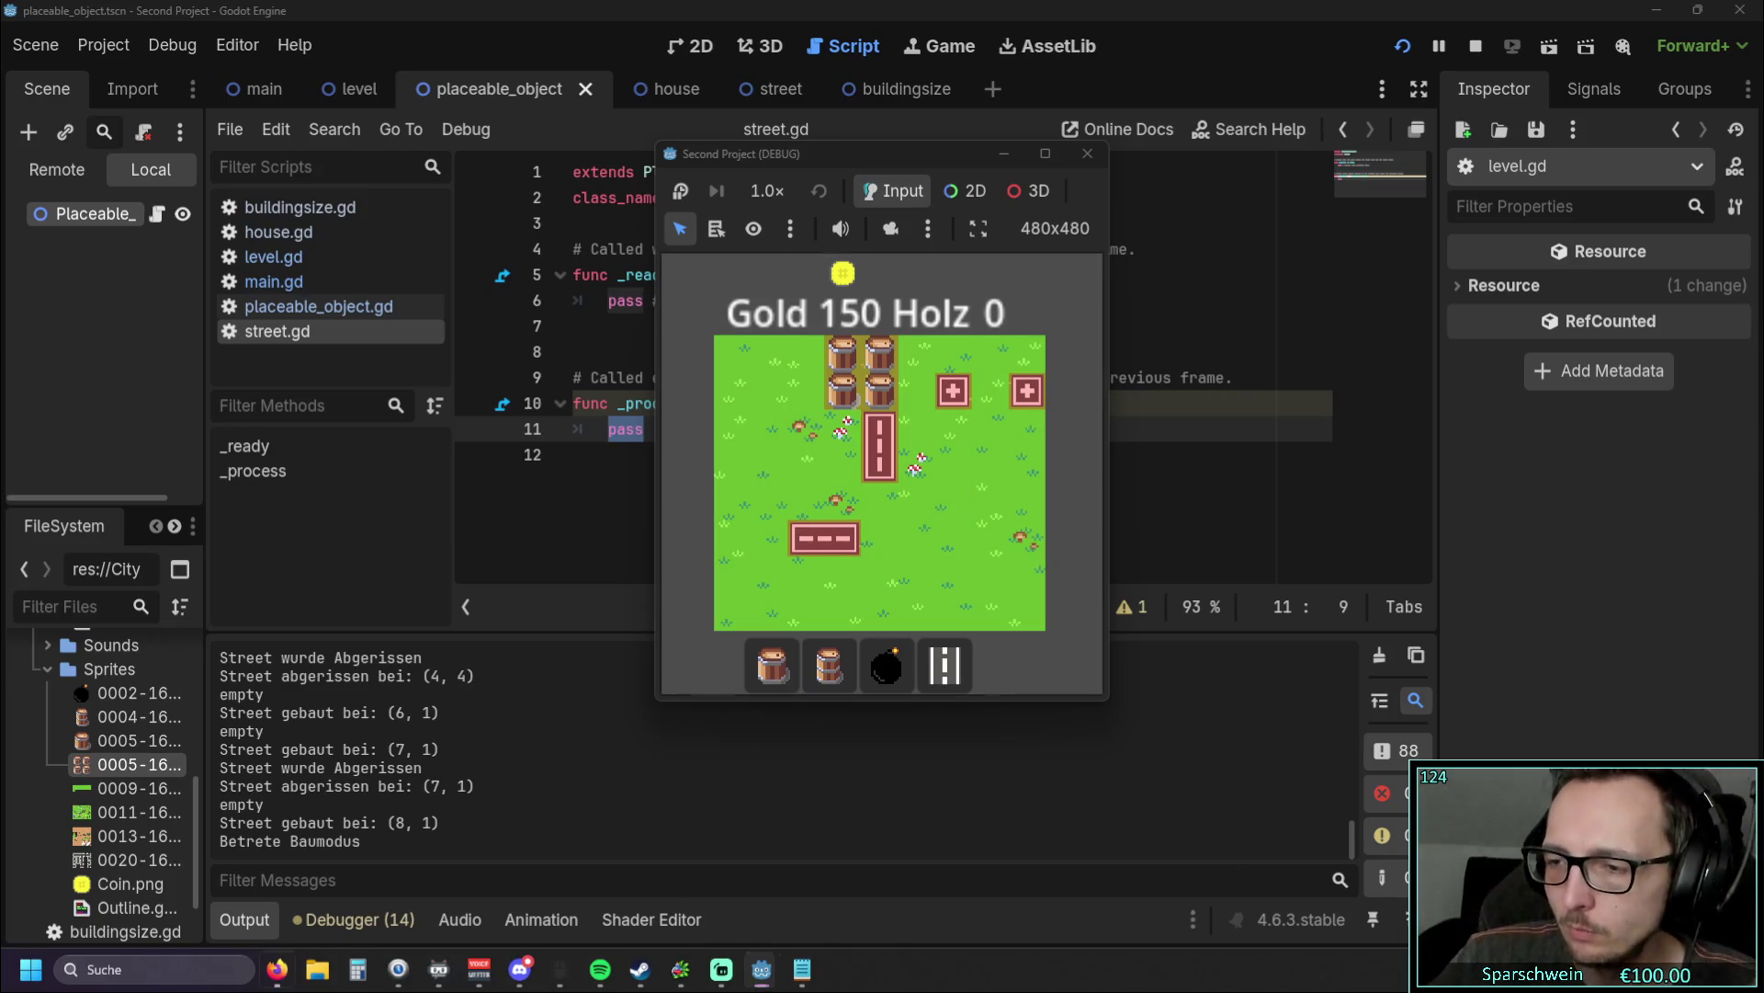
pyautogui.hotkey('alt', 'Tab')
pyautogui.hotkey('alt', 'Tab')
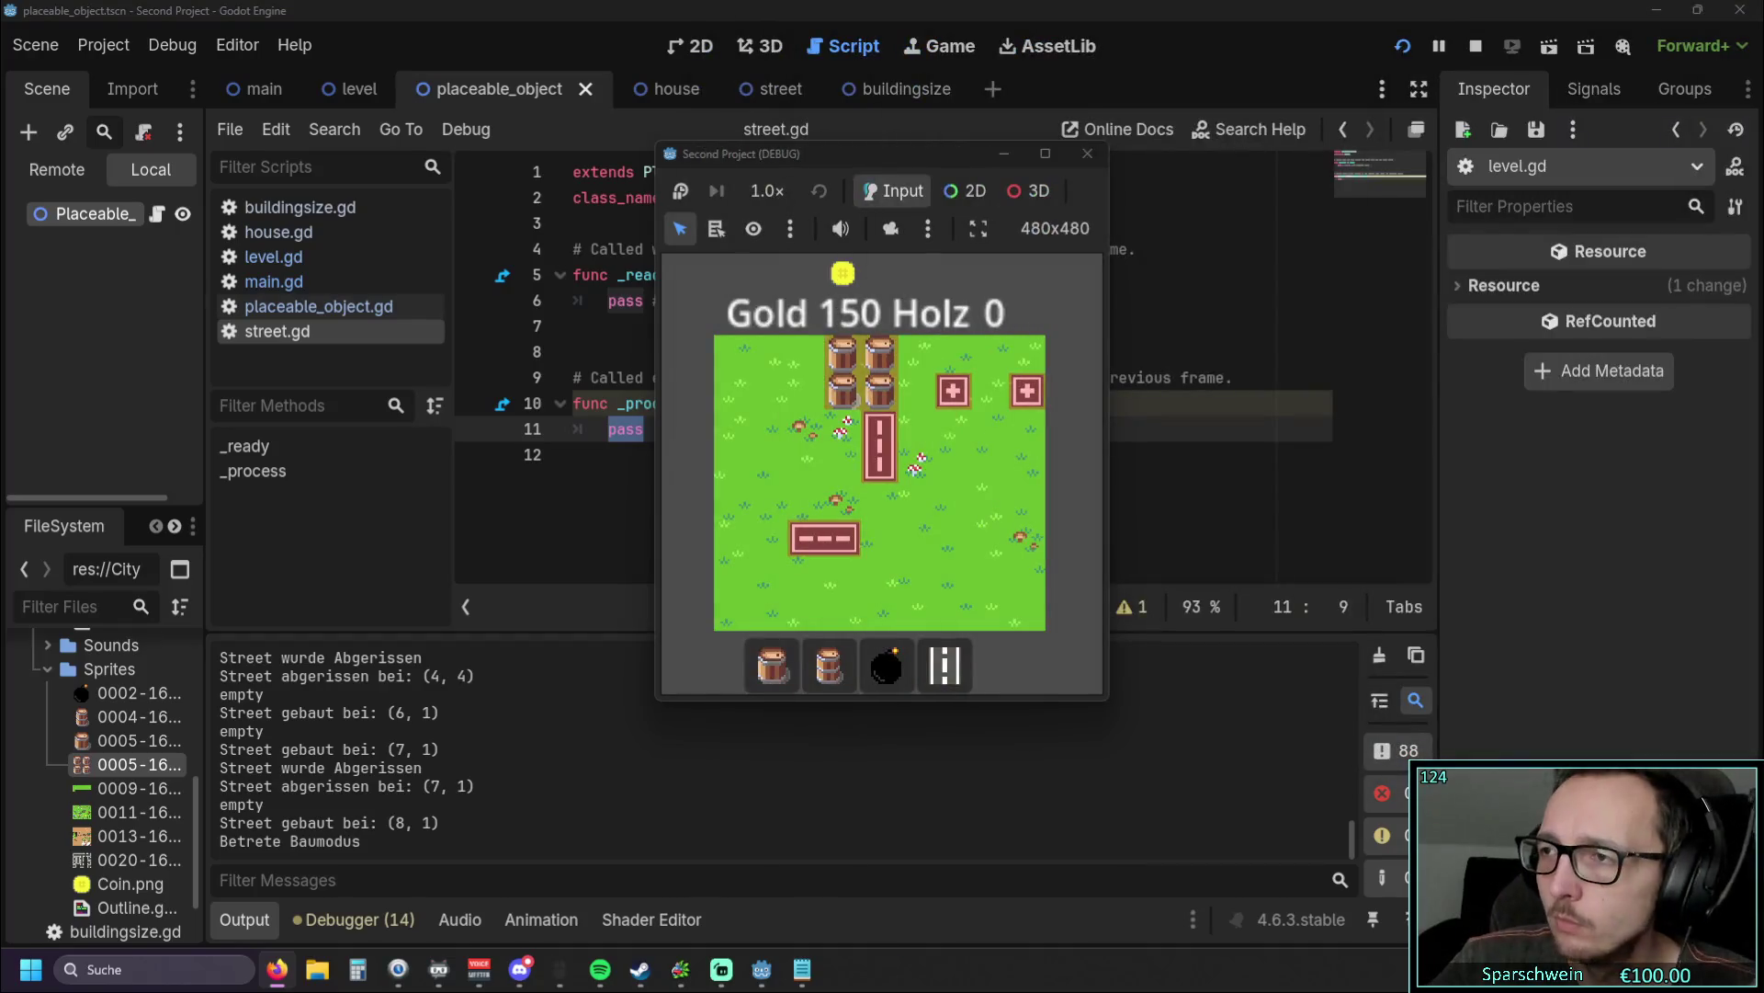